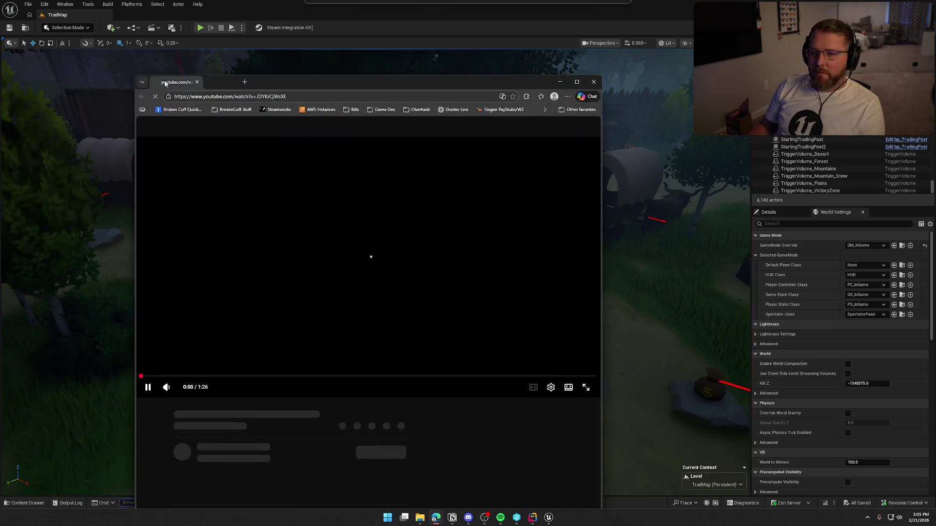
Step: Maximize the browser and play The Hauntings Teaser Trailer fullscreen to its final title card, then exit fullscreen
double_click(306, 77)
left_click(370, 230)
key("f")
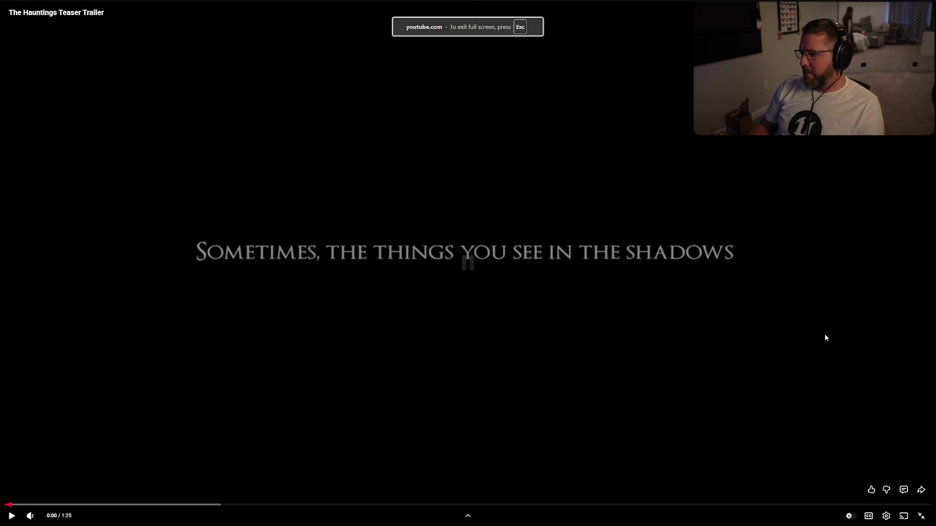
key("space")
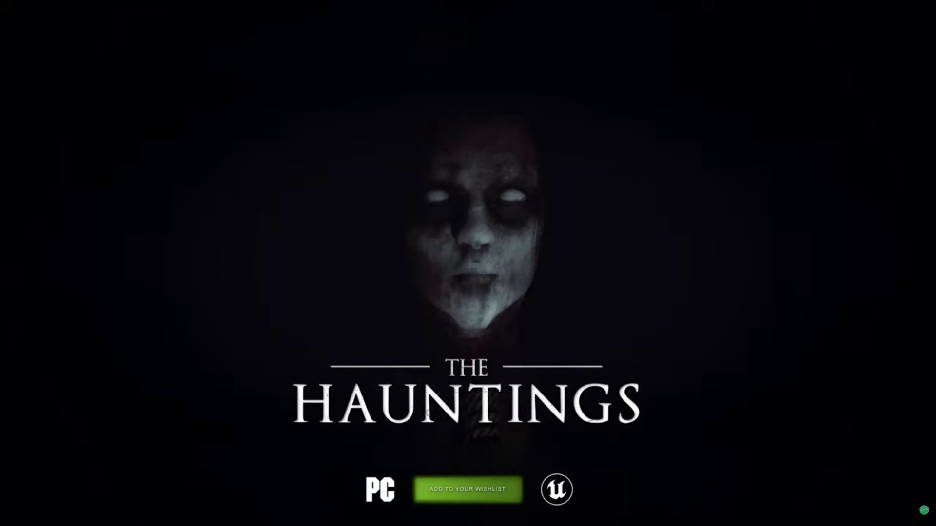
key("Escape")
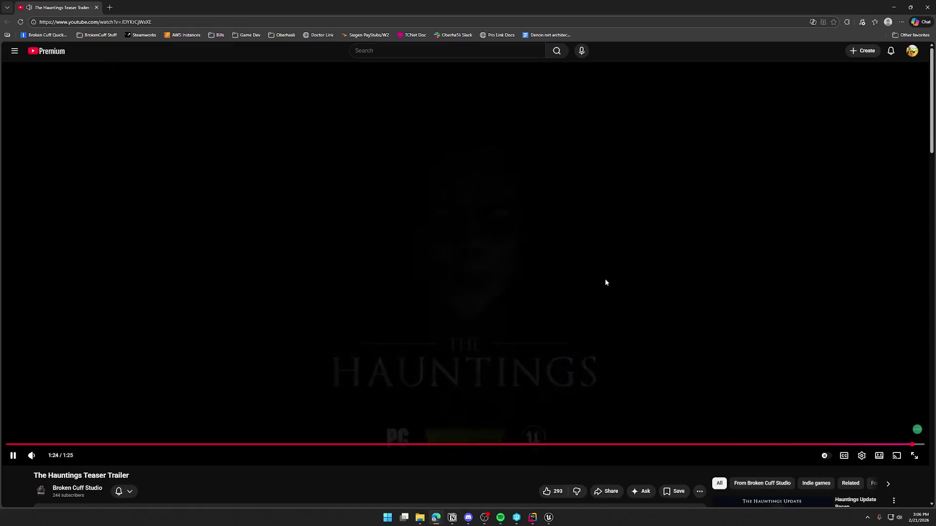
Step: Return to Unreal Editor and fly the TrailMap camera to an overhead view of the wagons, trees and path
key("alt+Tab")
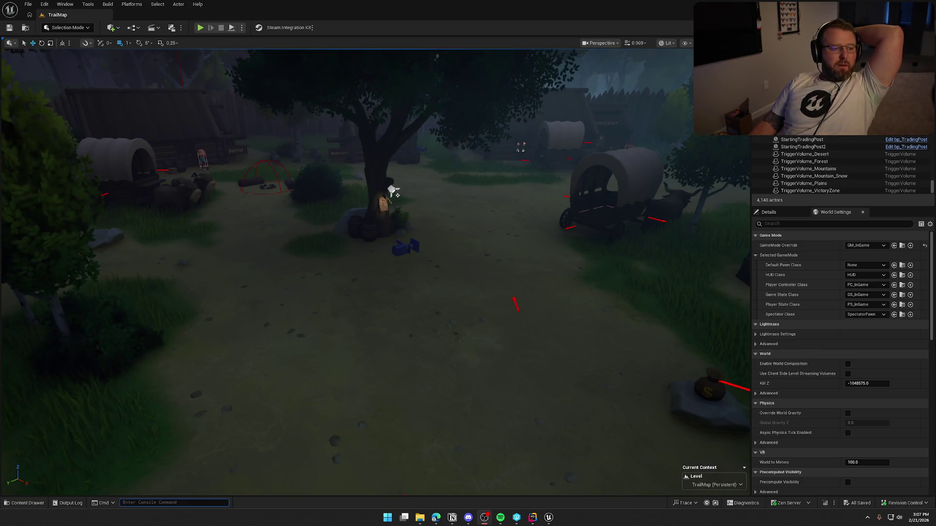
key("alt+Tab")
left_click_drag(429, 332, 429, 332)
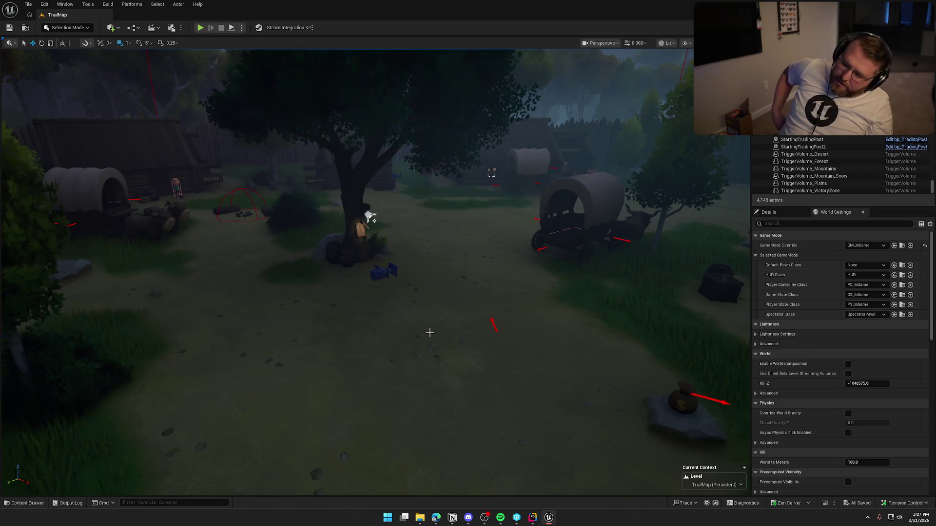
mouse_move(398, 338)
left_mouse_down()
mouse_move(381, 338)
mouse_move(419, 326)
left_mouse_up()
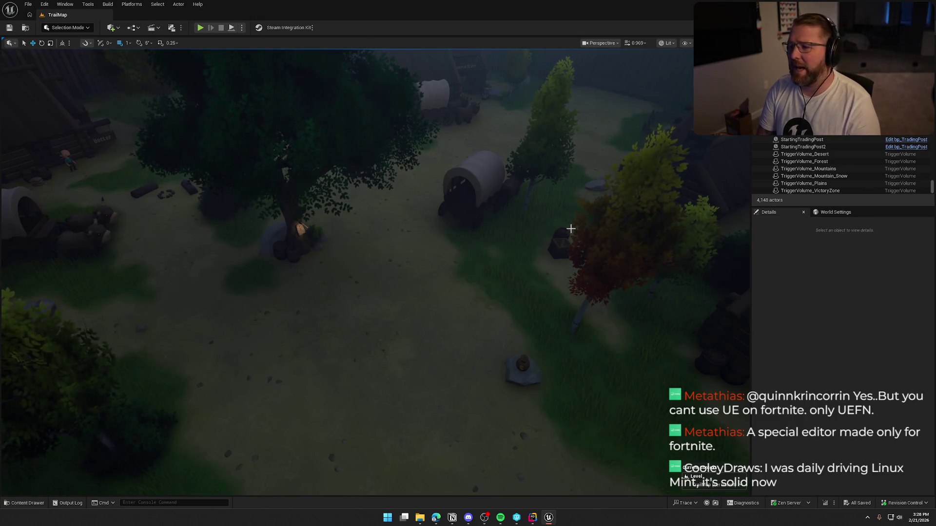
Step: Lower the camera to ground level, facing across the covered wagons toward the mountains
mouse_move(508, 177)
left_mouse_down()
mouse_move(478, 121)
mouse_move(453, 132)
mouse_move(463, 129)
mouse_move(395, 237)
left_mouse_up()
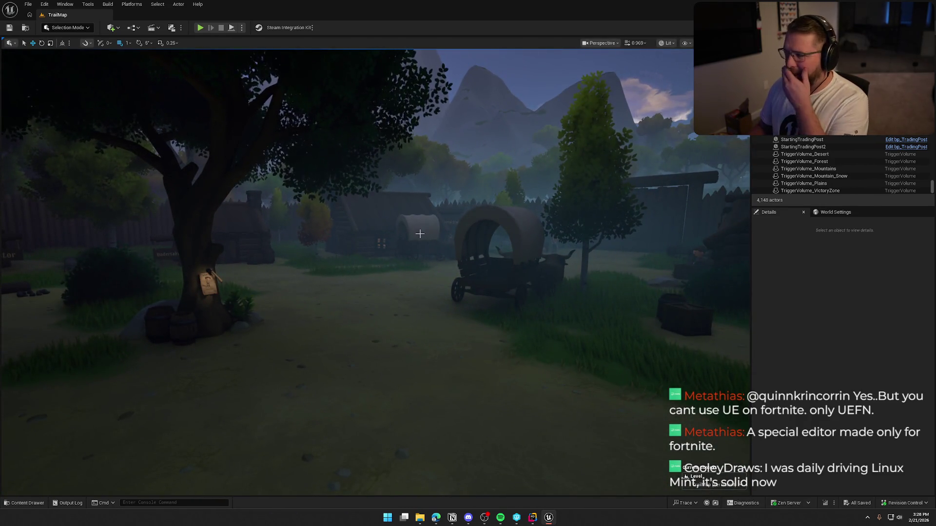
mouse_move(420, 233)
left_mouse_down()
mouse_move(434, 233)
mouse_move(336, 262)
left_mouse_up()
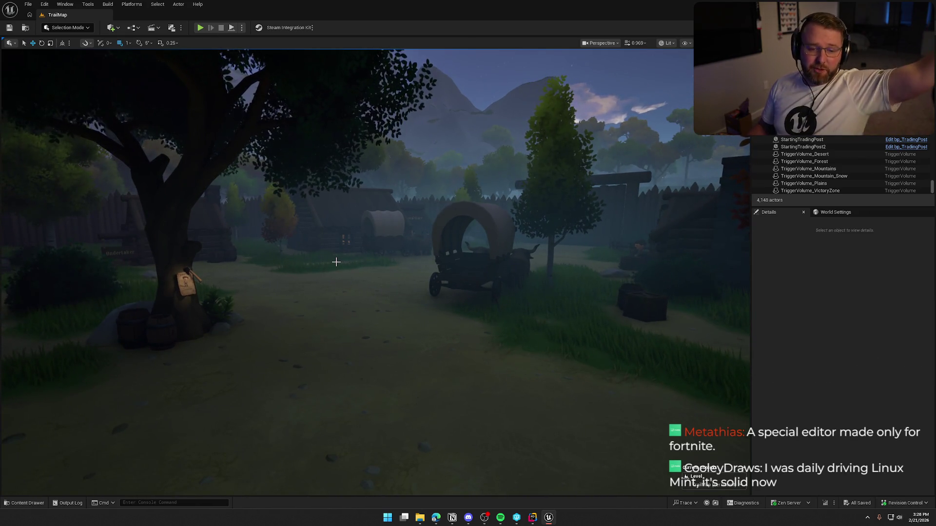
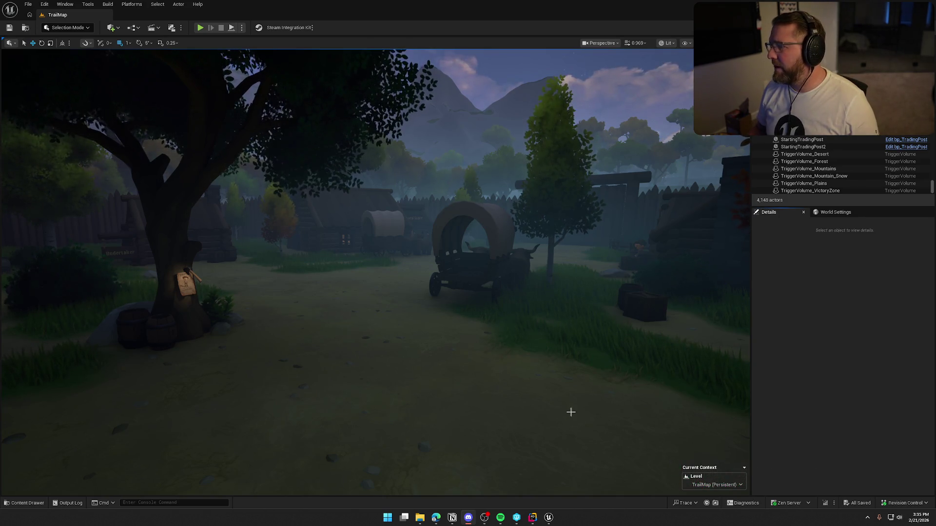
Step: Exit the Unreal Editor's TrailMap level, leaving Rider's TradingPost.cpp overlap code on screen
left_click(886, 273)
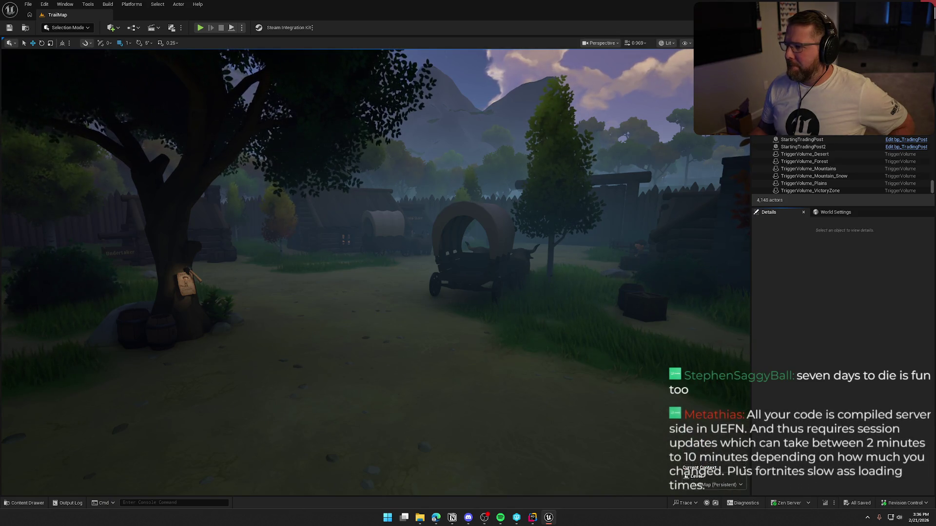
left_click(934, 10)
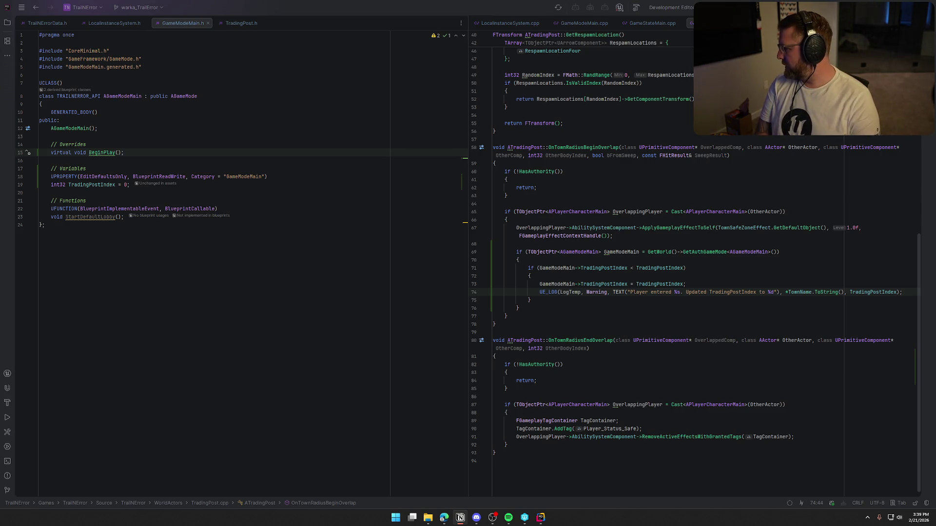
left_click_drag(935, 136, 417, 48)
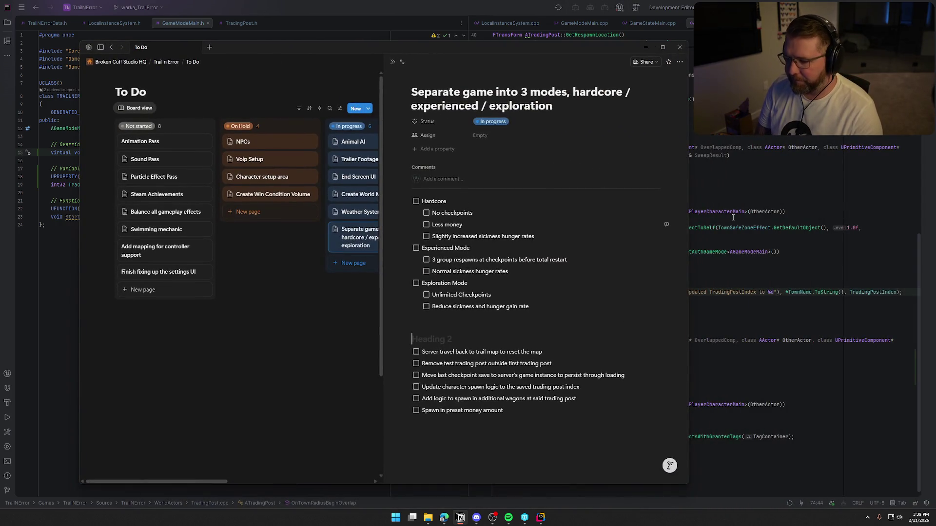
Step: Retitle the checklist heading to 'Checkpoint system logic' and delete the empty line above it
type("Checkp")
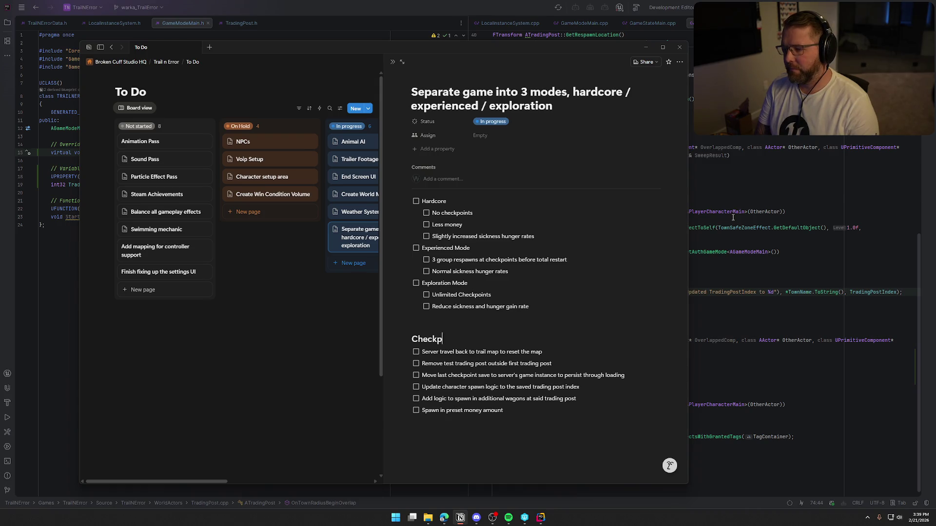
type("oint setup")
key("BackSpace")
key("BackSpace")
key("BackSpace")
type("ystem")
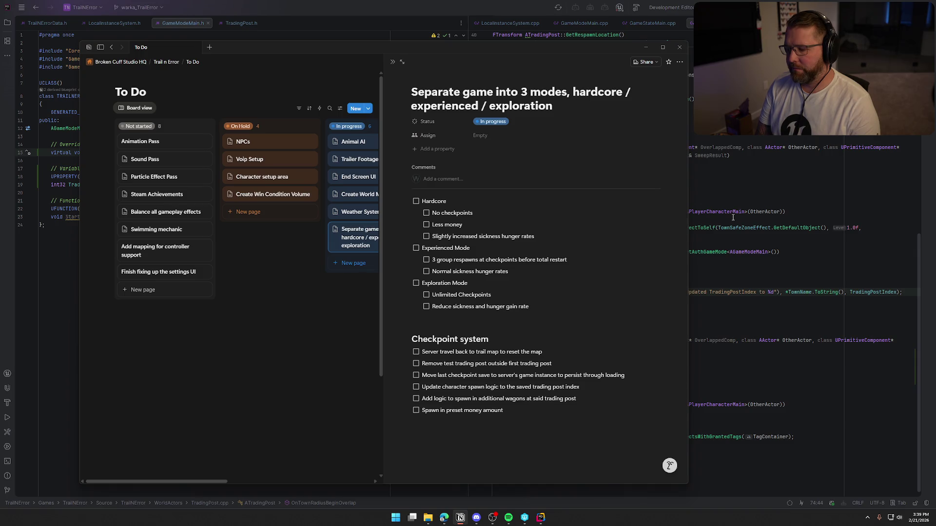
type(" logic")
key("Up")
key("BackSpace")
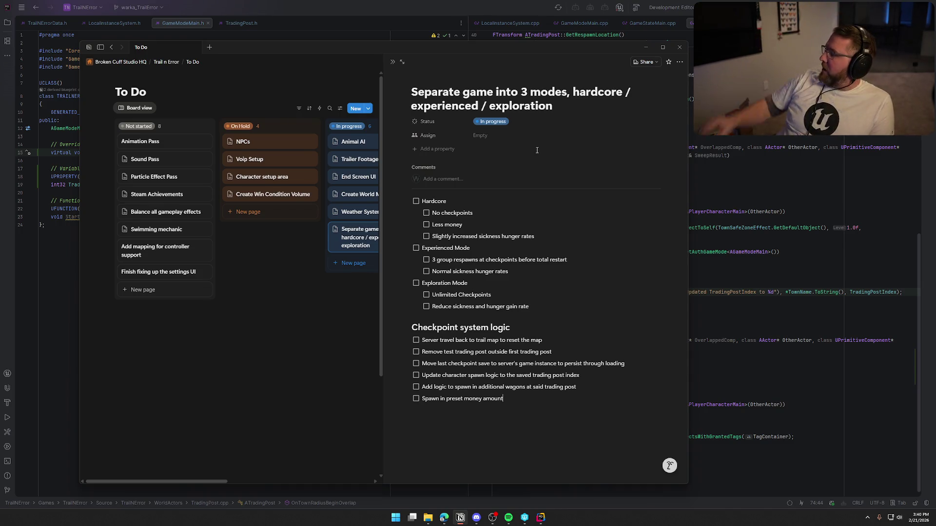
left_click(509, 518)
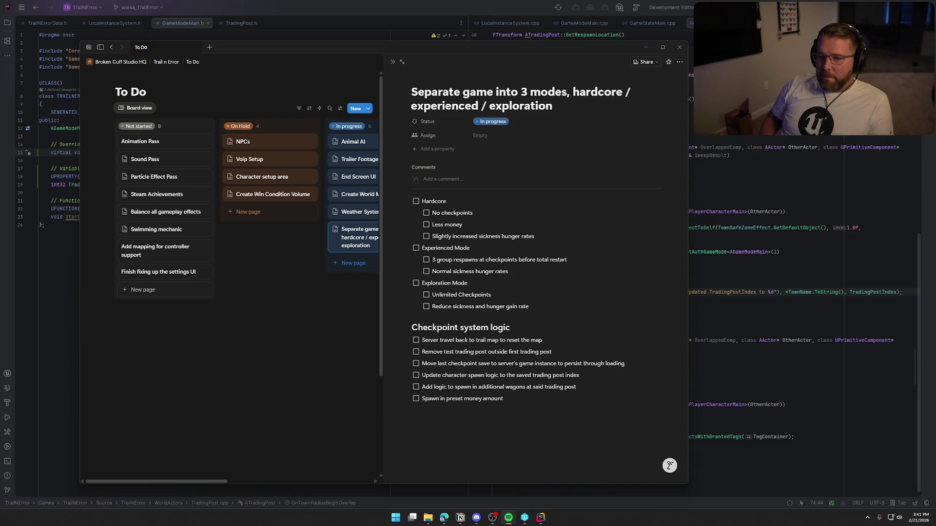
Step: Return to the Rider window showing TradingPost.cpp and GameModeMain.h
left_click(530, 19)
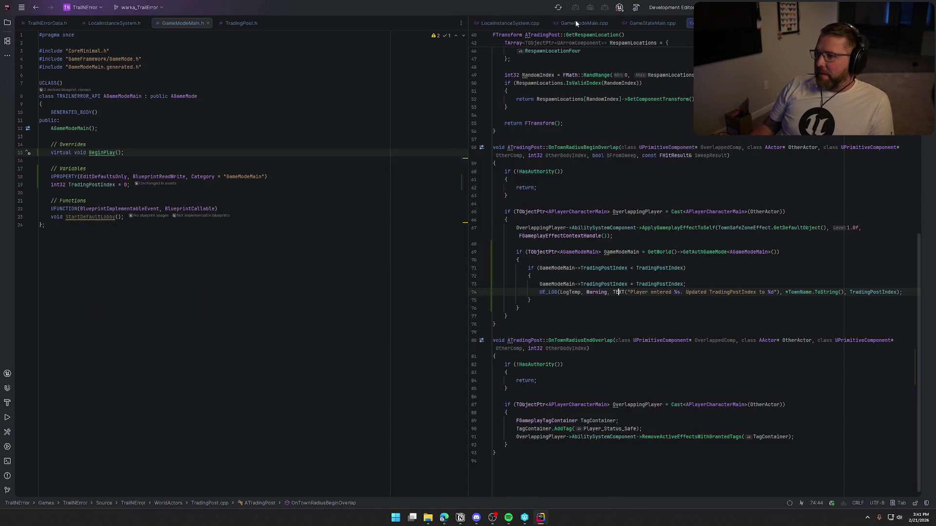
key("alt+Tab")
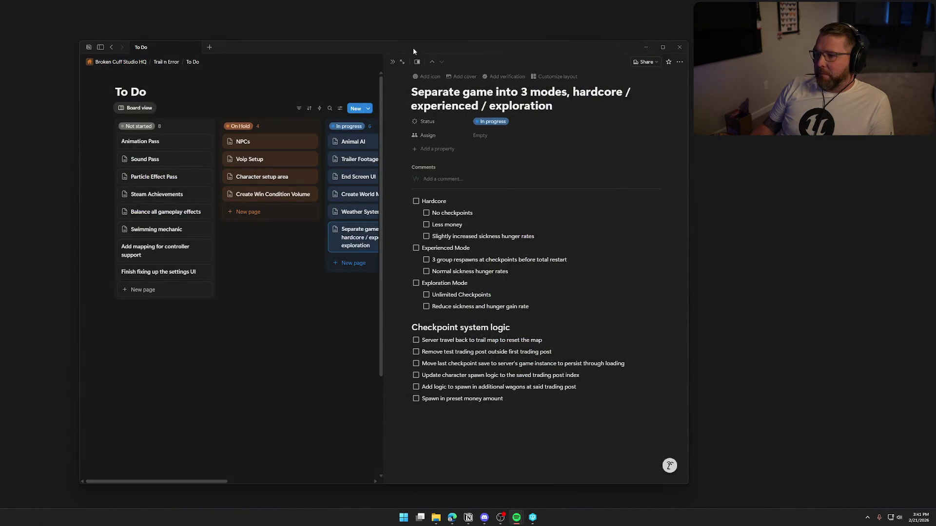
left_click_drag(378, 45, 336, 24)
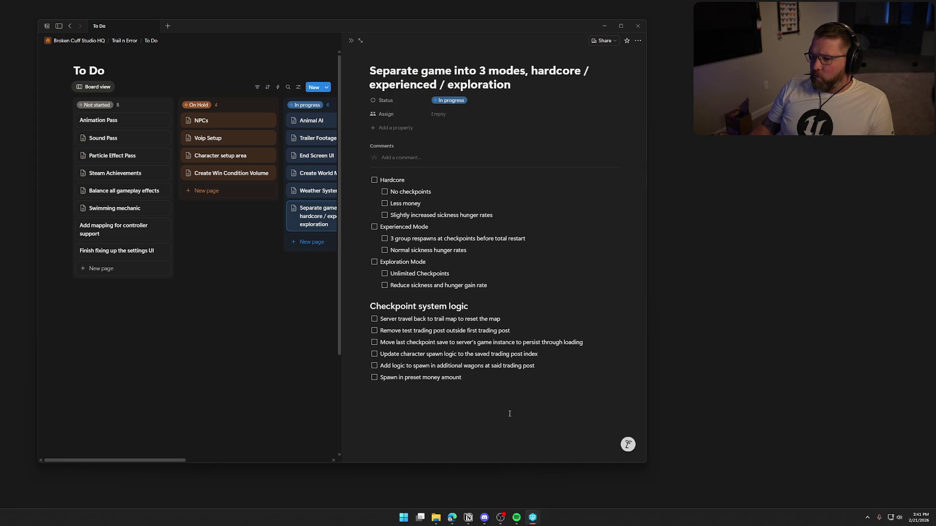
left_click(472, 376)
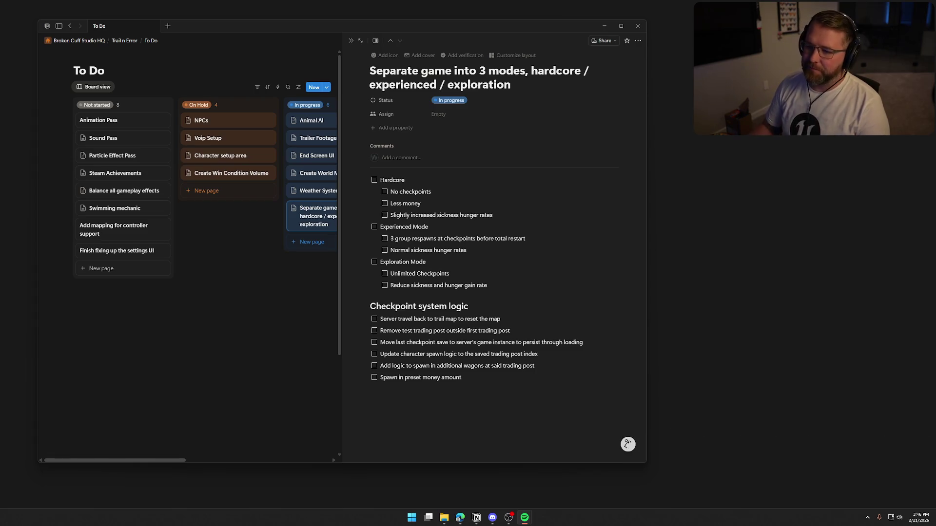
left_click(637, 26)
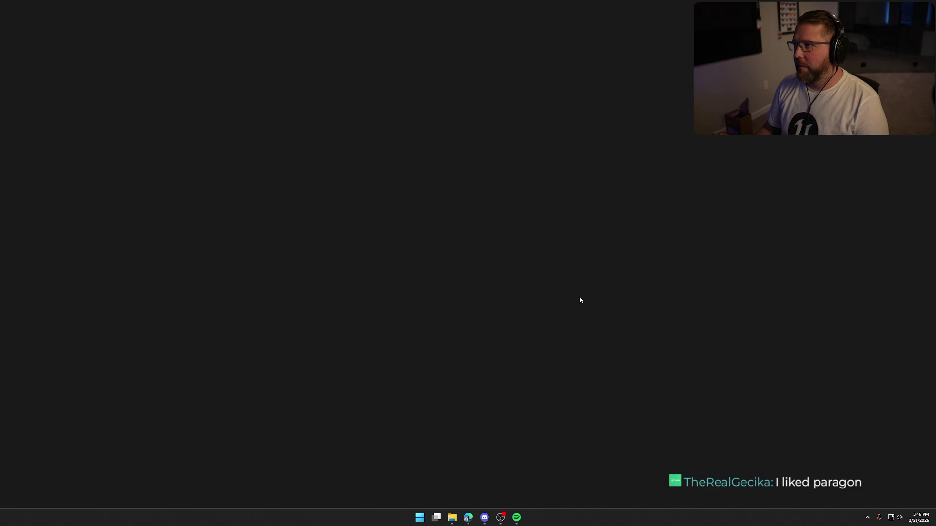
mouse_move(516, 517)
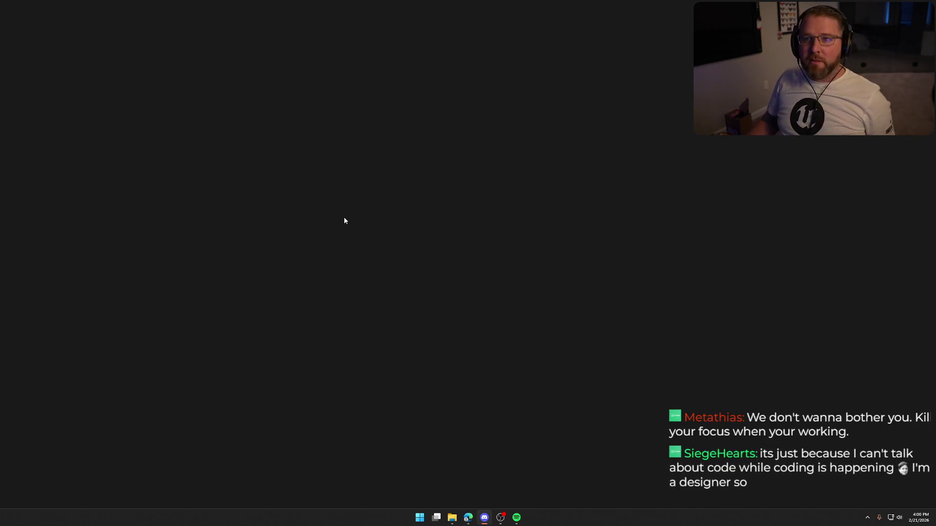
left_click_drag(396, 238, 334, 201)
left_click_drag(312, 150, 186, 102)
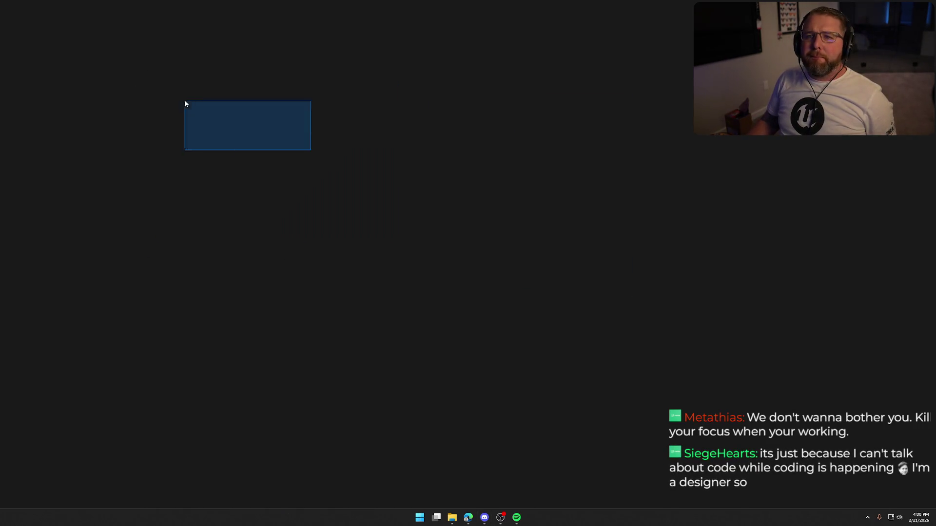